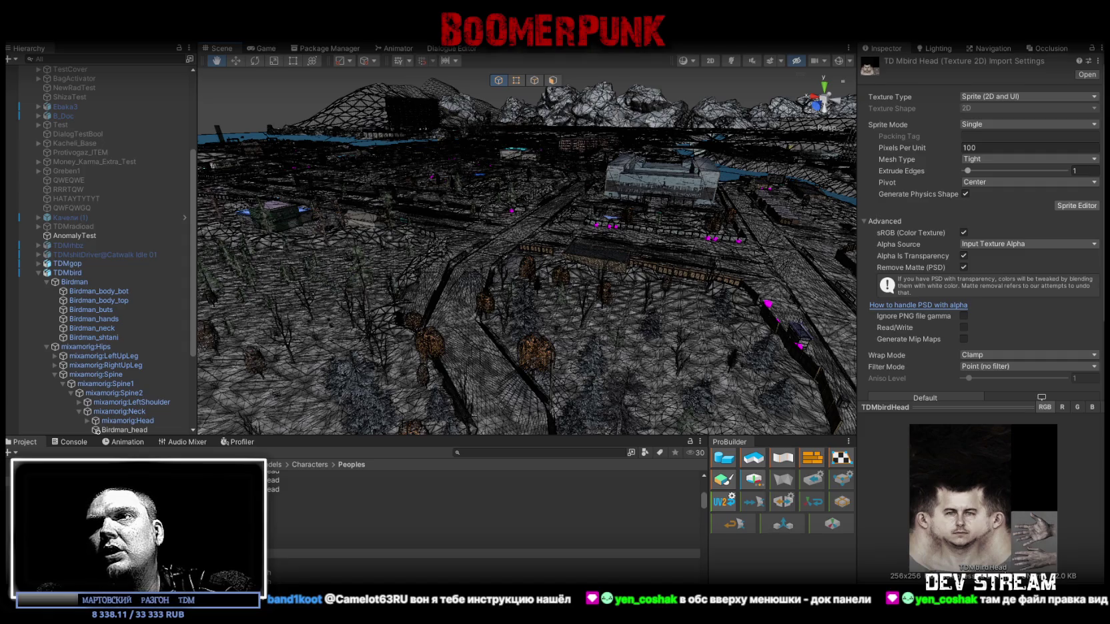
Place the TTS message window over the upper-left of the editor and switch it to dark theme.
{"action": "mouse_move", "coordinate": [1109, 467]}
{"action": "left_mouse_down"}
{"action": "mouse_move", "coordinate": [756, 336]}
{"action": "mouse_move", "coordinate": [648, 226]}
{"action": "mouse_move", "coordinate": [636, 237]}
{"action": "mouse_move", "coordinate": [657, 254]}
{"action": "left_mouse_up"}
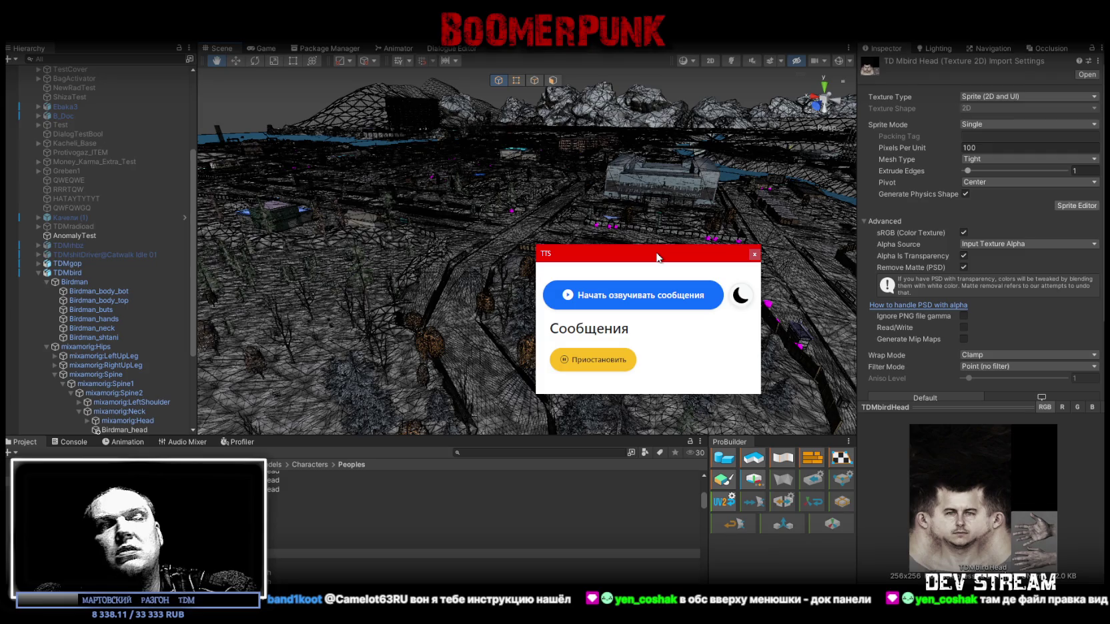
{"action": "left_click_drag", "start_coordinate": [657, 257], "coordinate": [632, 220]}
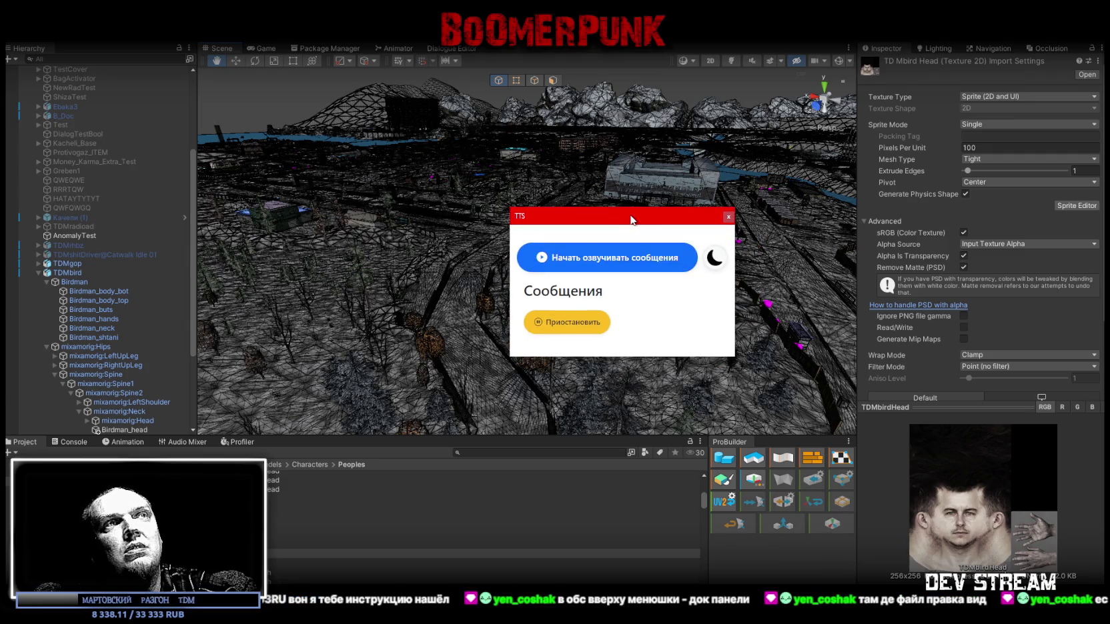
{"action": "left_click", "coordinate": [715, 257]}
{"action": "mouse_move", "coordinate": [630, 218]}
{"action": "left_mouse_down"}
{"action": "mouse_move", "coordinate": [622, 198]}
{"action": "mouse_move", "coordinate": [564, 200]}
{"action": "mouse_move", "coordinate": [616, 222]}
{"action": "mouse_move", "coordinate": [573, 236]}
{"action": "left_mouse_up"}
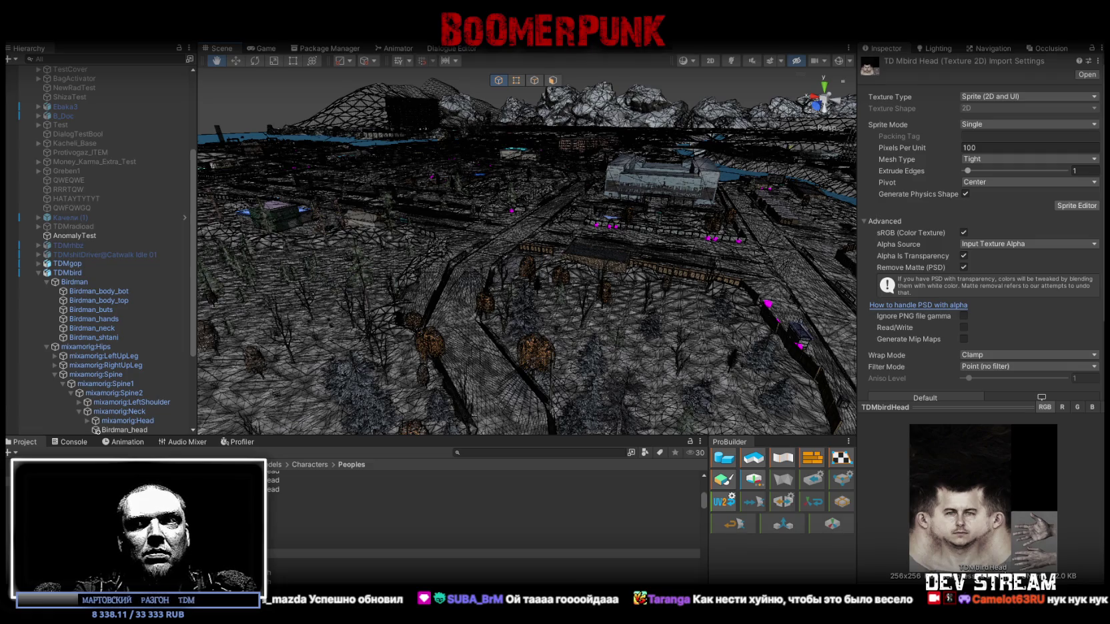
{"action": "key", "text": "w"}
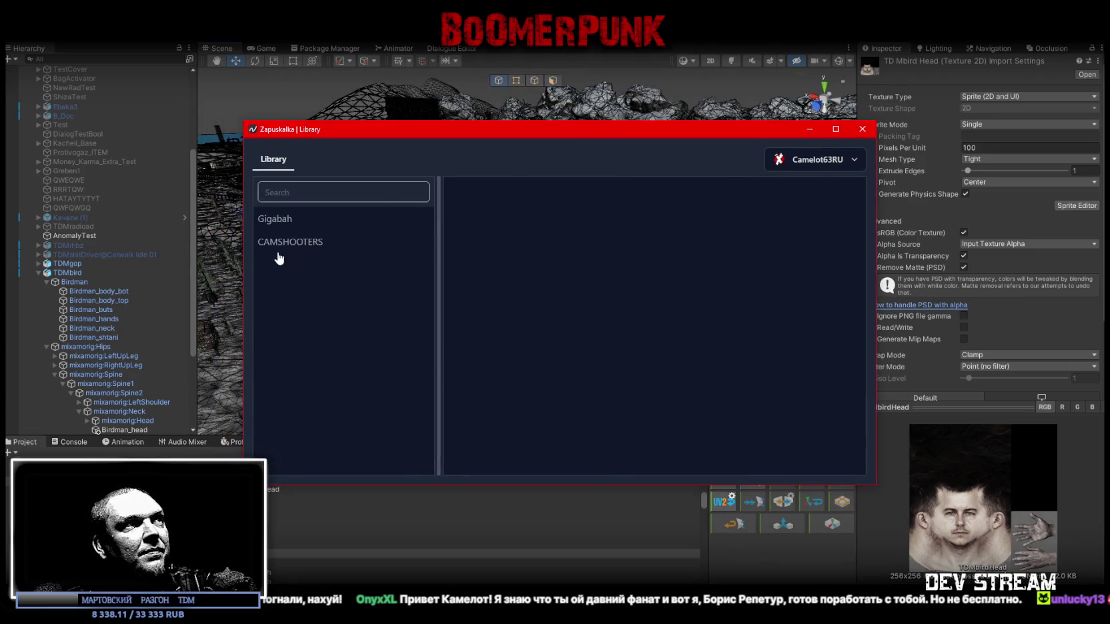
Select CAMSHOOTERS in the Zapuskalka library and launch its release build.
{"action": "left_click", "coordinate": [292, 243]}
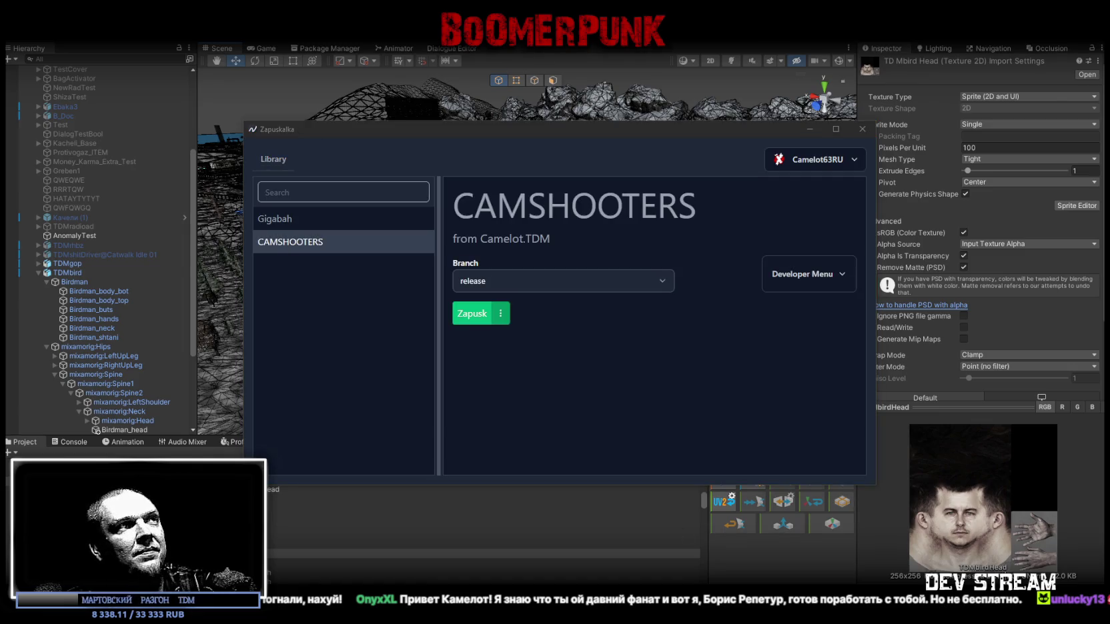
{"action": "left_click", "coordinate": [475, 313]}
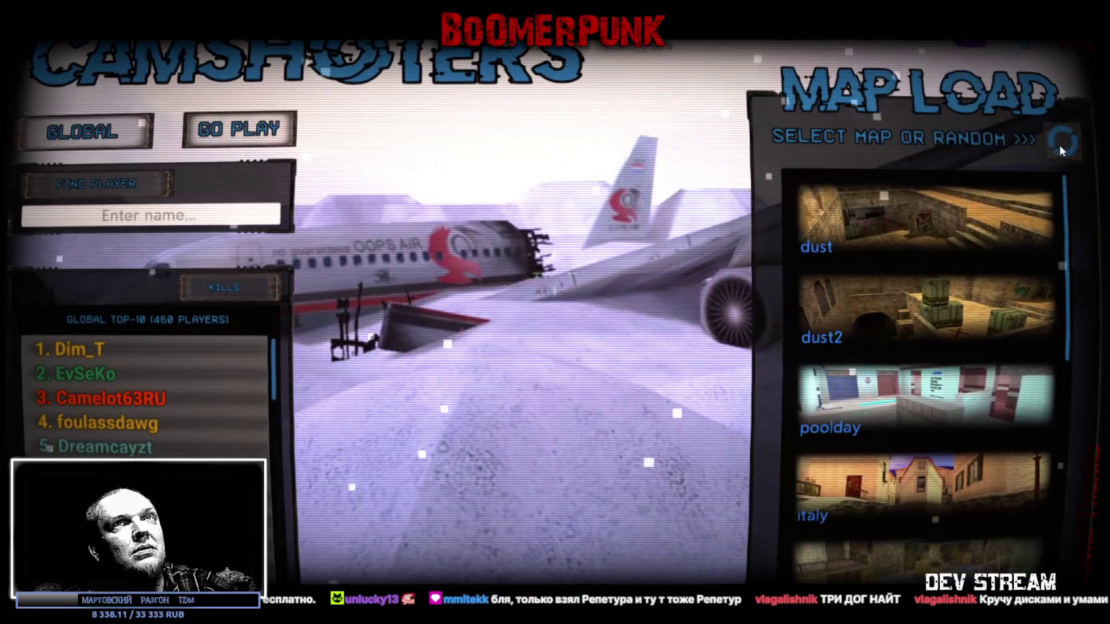
{"action": "left_click", "coordinate": [1060, 145]}
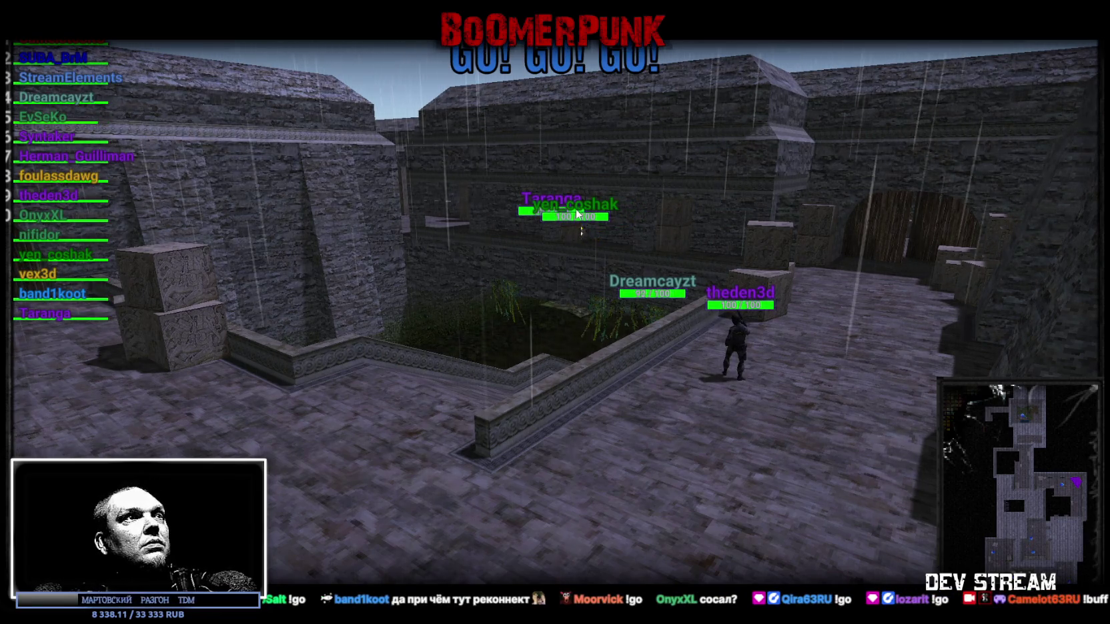
Pick a player in the scoreboard to follow them with a close camera during the online match.
{"action": "left_click", "coordinate": [56, 256]}
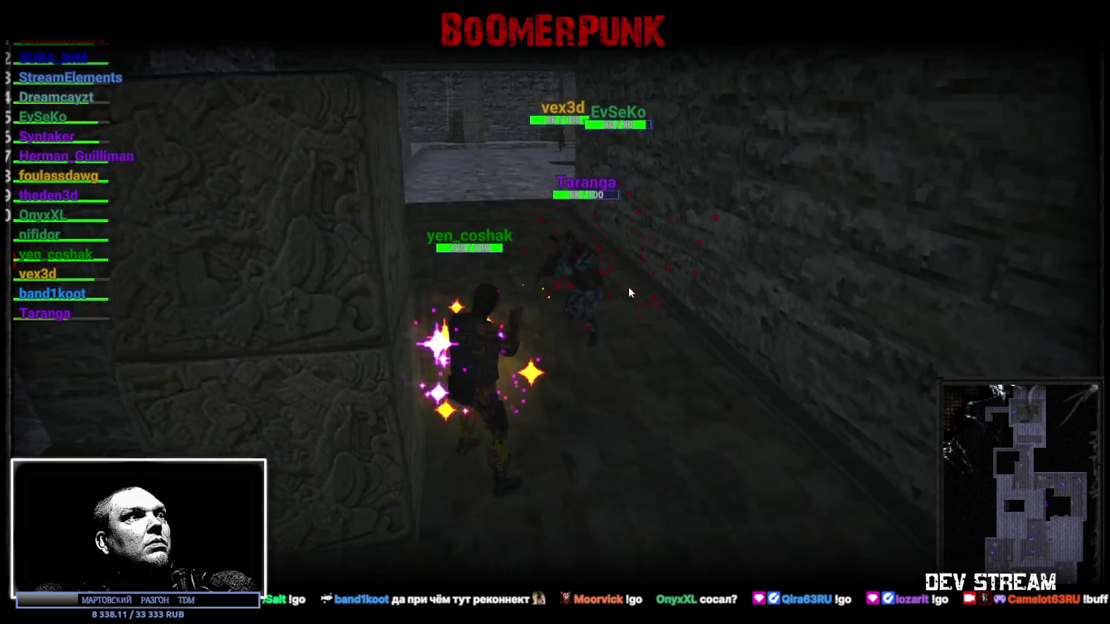